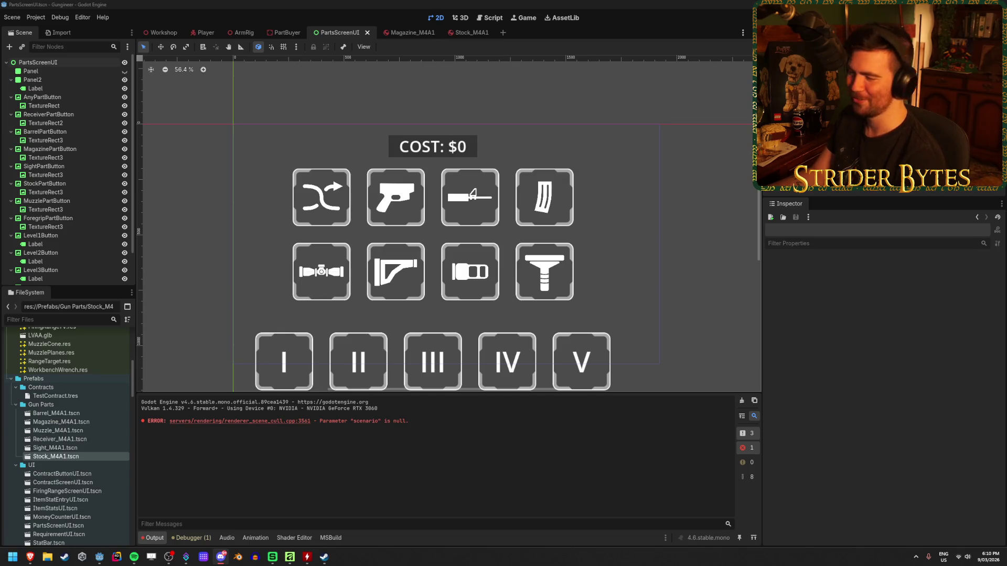
{"action": "left_click", "coordinate": [321, 3]}
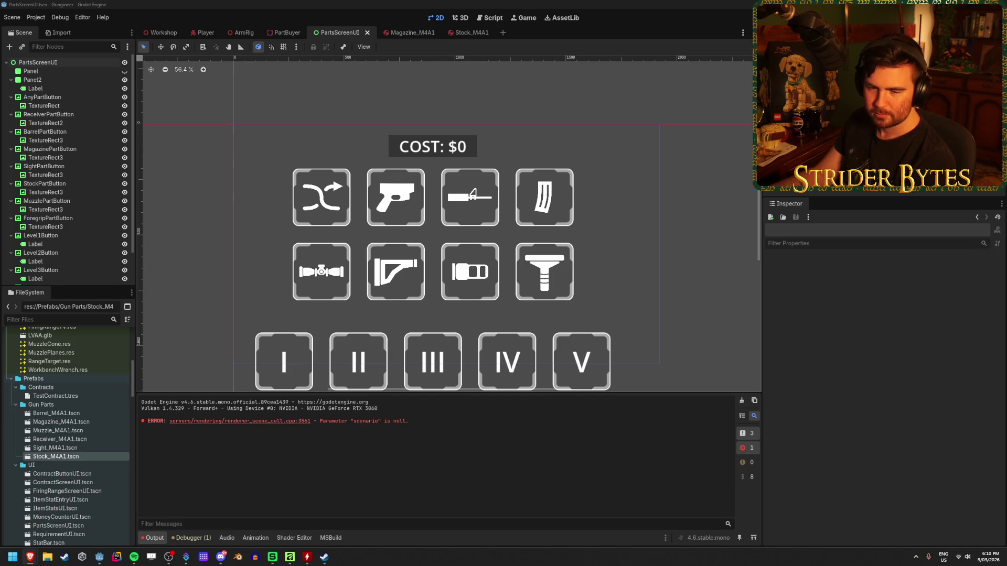
{"action": "scroll", "coordinate": [291, 210], "scroll_direction": "down", "scroll_amount": 2}
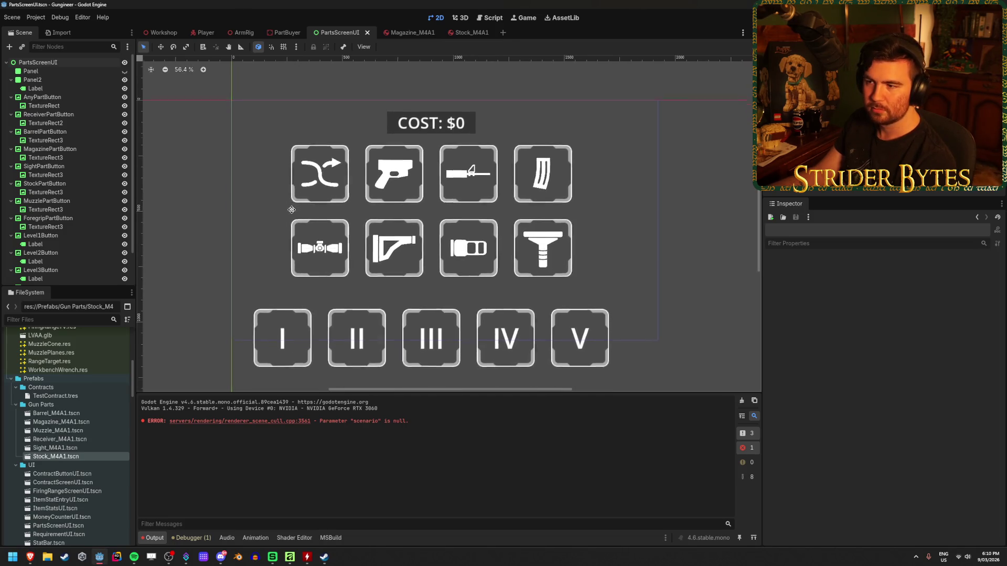
{"action": "scroll", "coordinate": [291, 210], "scroll_direction": "left", "scroll_amount": 1}
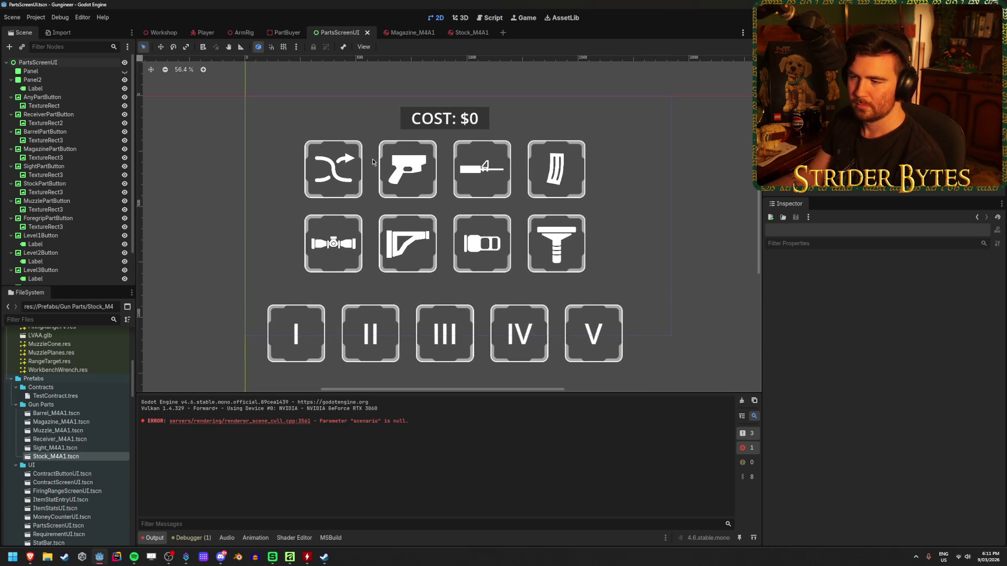
{"action": "scroll", "coordinate": [372, 158], "scroll_direction": "down", "scroll_amount": 2}
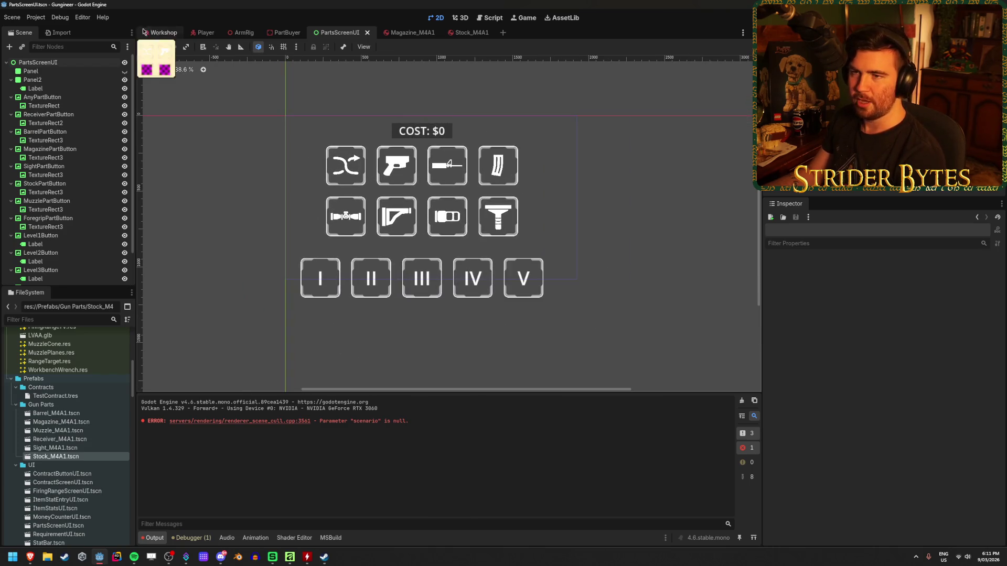
{"action": "left_click", "coordinate": [143, 30]}
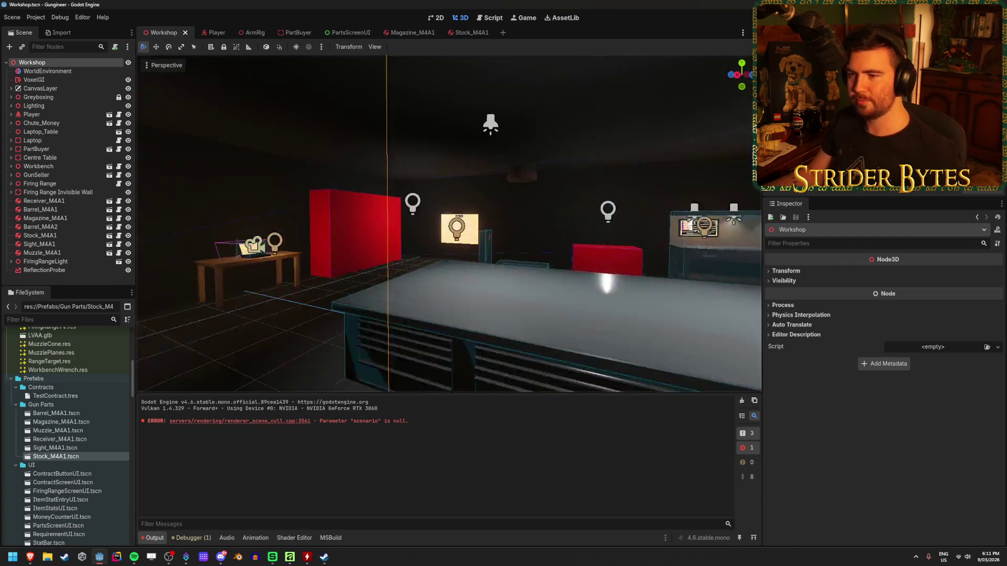
{"action": "key", "text": "Caps_Lock"}
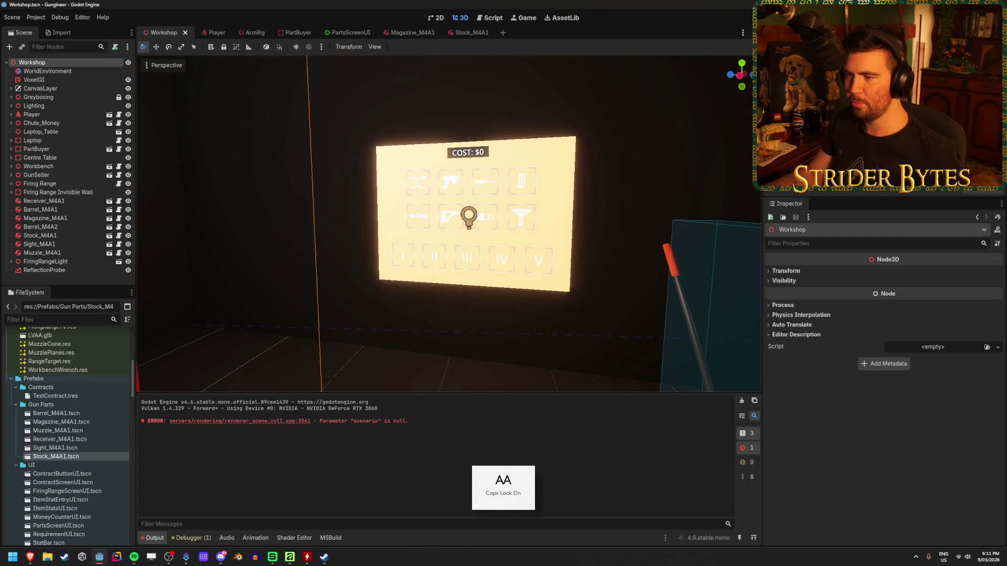
{"action": "key", "text": "w"}
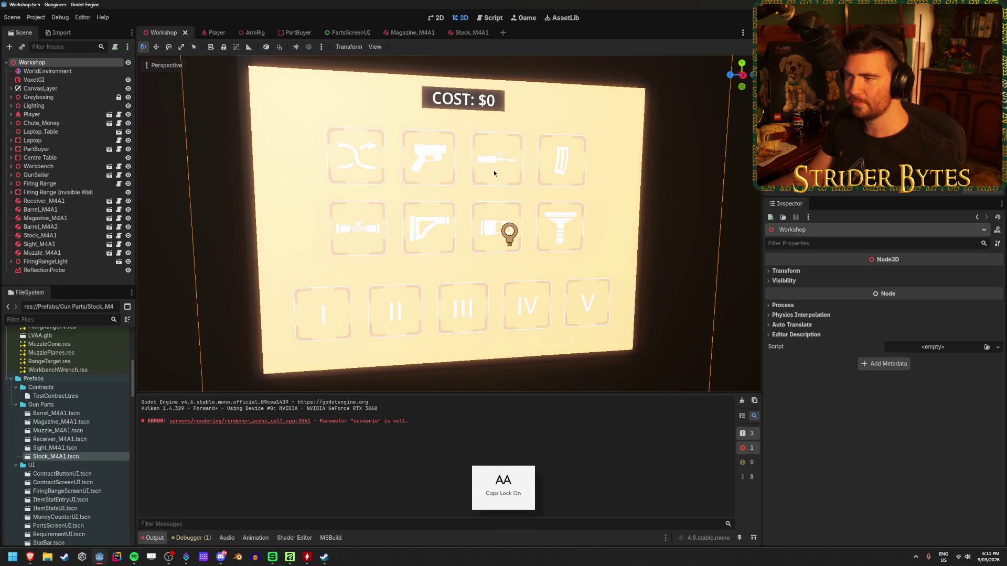
{"action": "key", "text": "s"}
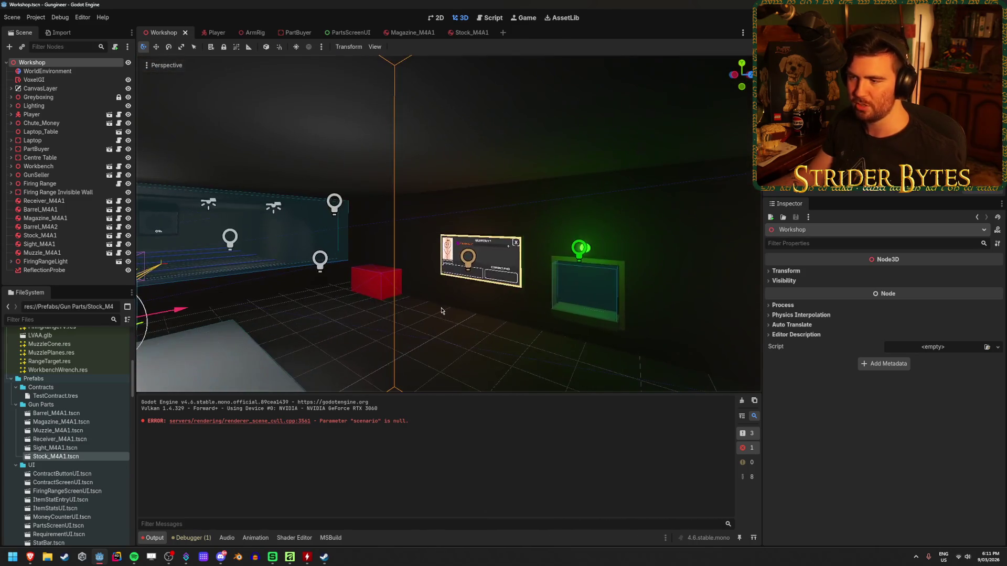
{"action": "key", "text": "w"}
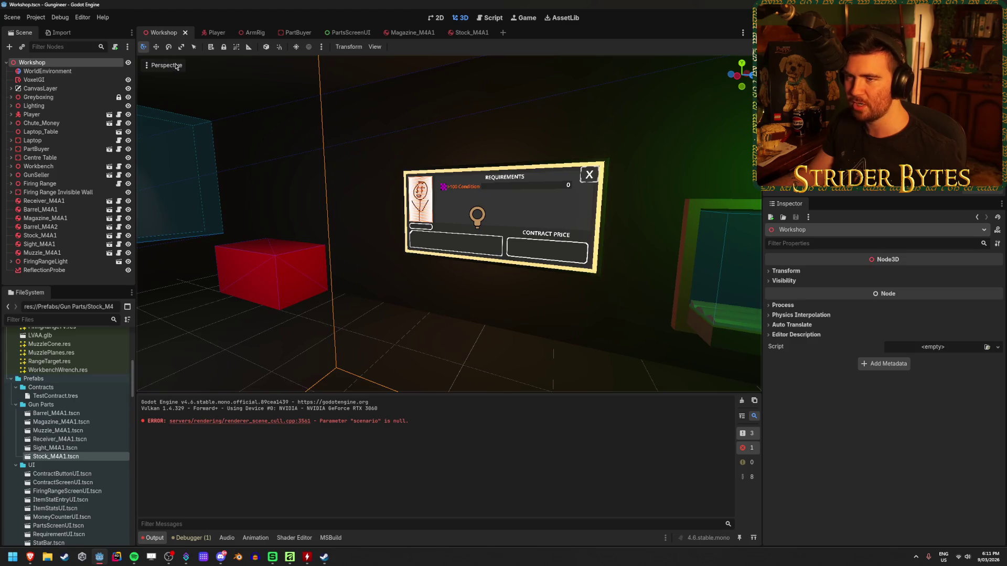
{"action": "left_click", "coordinate": [213, 33]}
{"action": "left_click", "coordinate": [350, 33]}
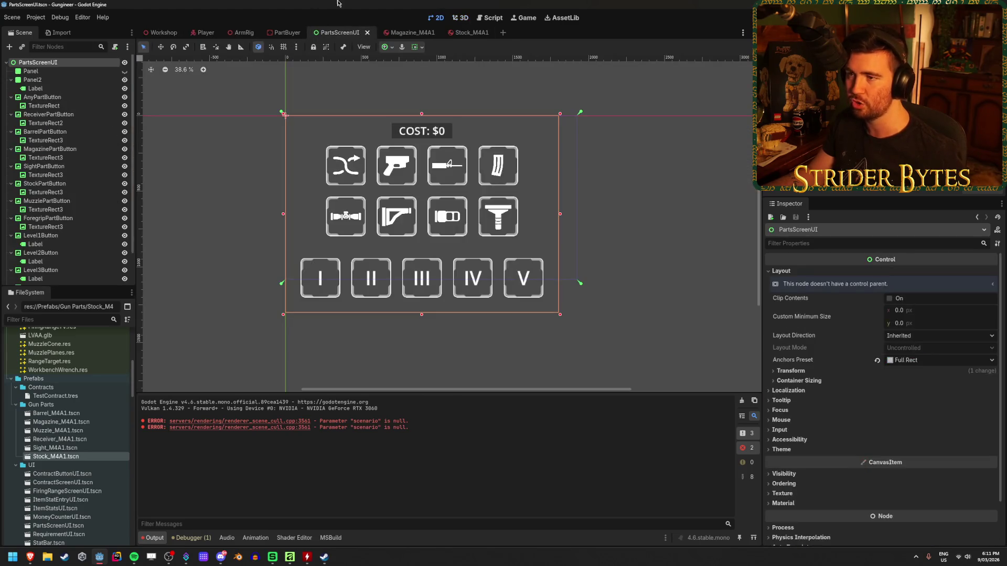
{"action": "left_click", "coordinate": [596, 270]}
{"action": "scroll", "coordinate": [368, 228], "scroll_direction": "up", "scroll_amount": 3}
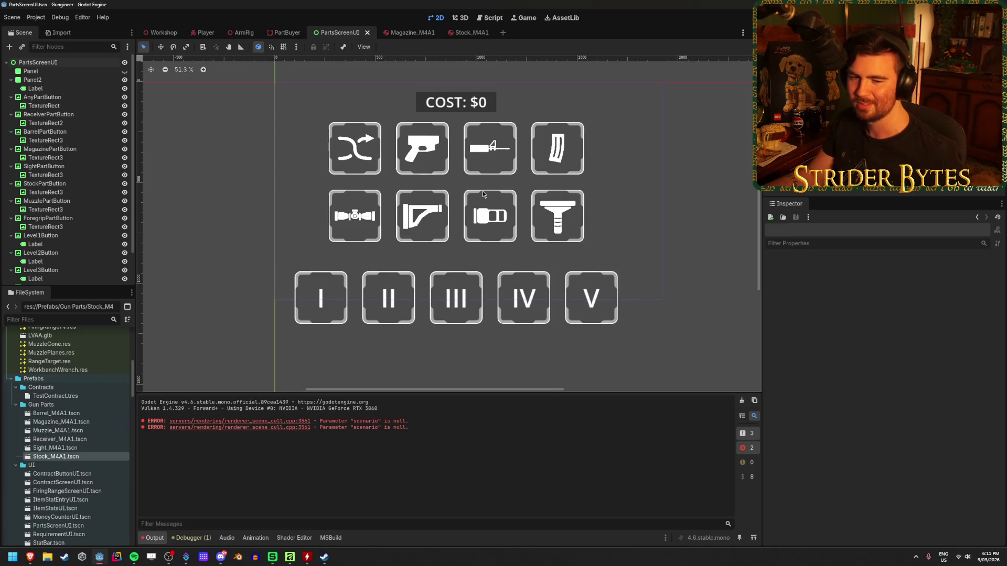
{"action": "scroll", "coordinate": [472, 203], "scroll_direction": "up", "scroll_amount": 1}
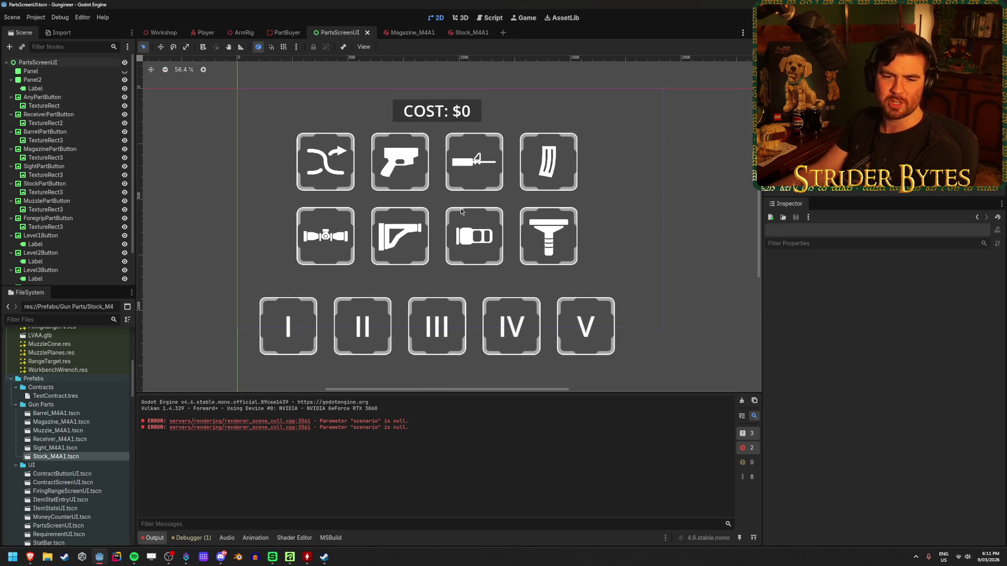